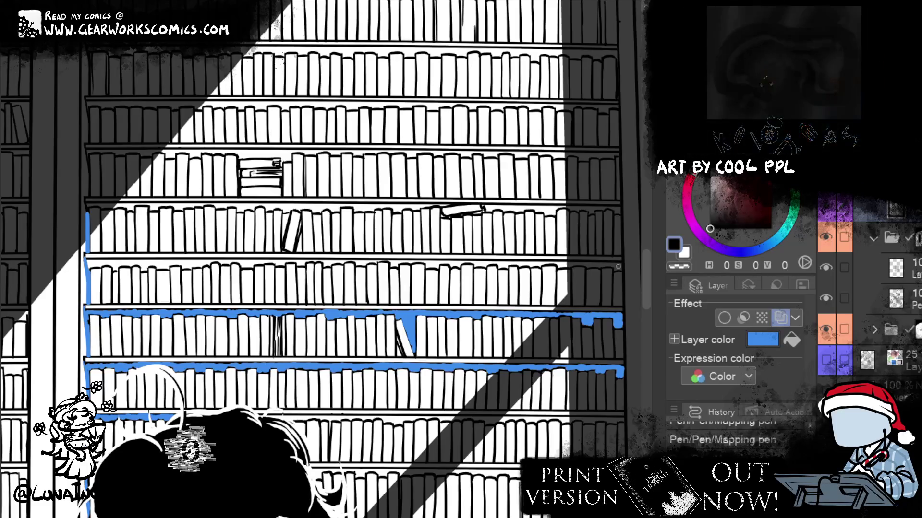
- Extend the blue shading leftward along the lower shelf edge, then fit the canvas to the window
left_click_drag(617, 267, 528, 265)
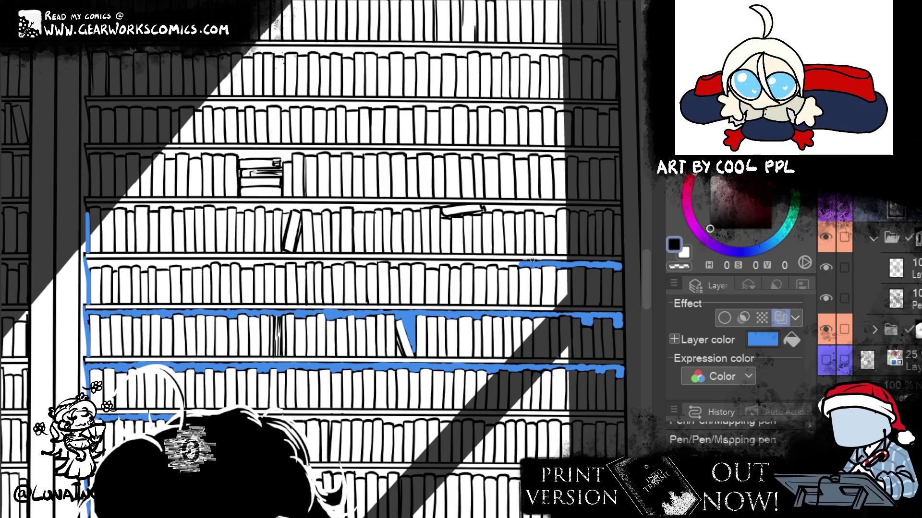
key("ctrl+0")
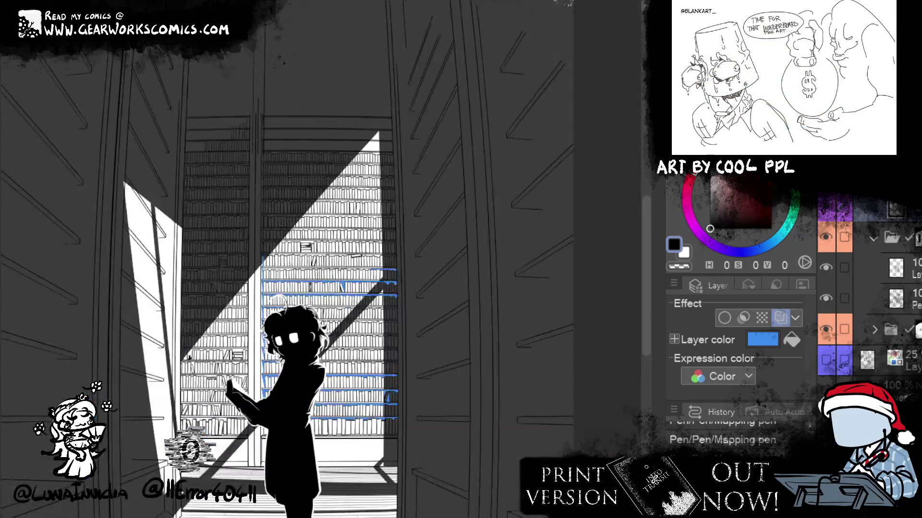
- On the shading layer, paint blue along the full width of the upper shelf edge
scroll(350, 328, "up", 5)
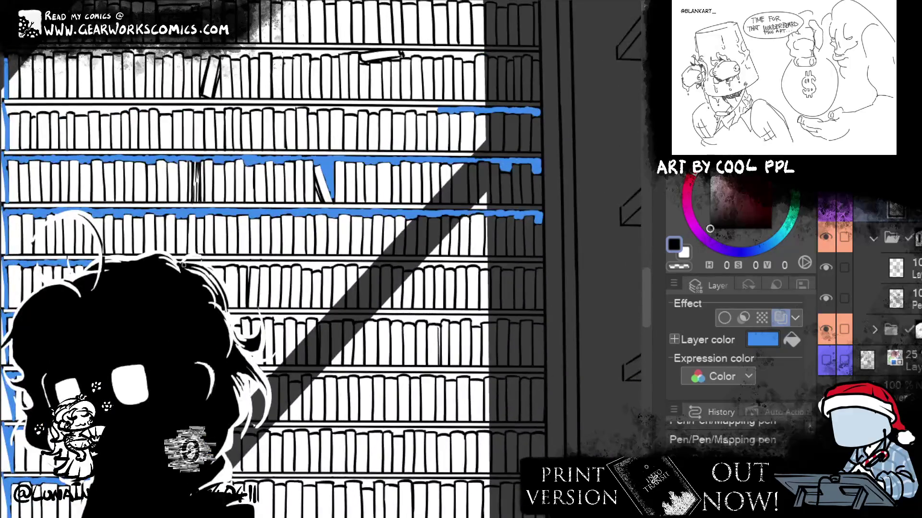
left_click_drag(178, 265, 253, 264)
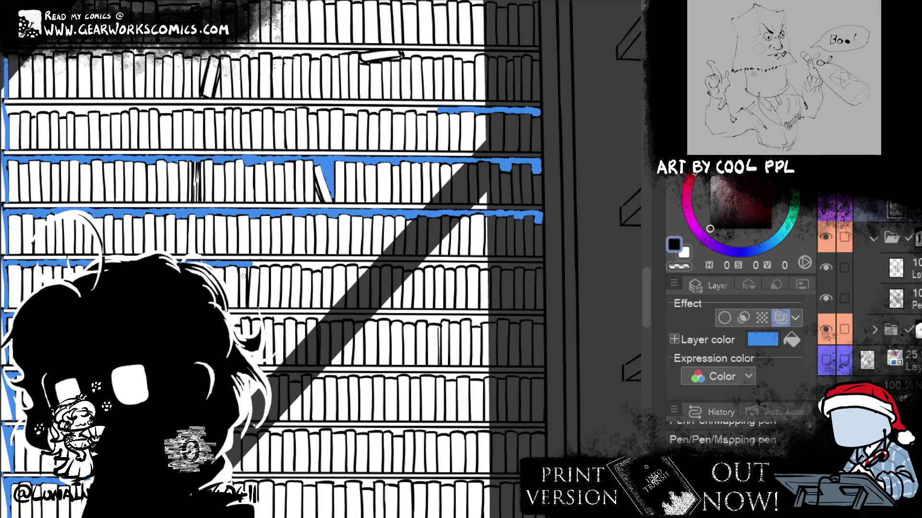
left_click_drag(252, 263, 273, 263)
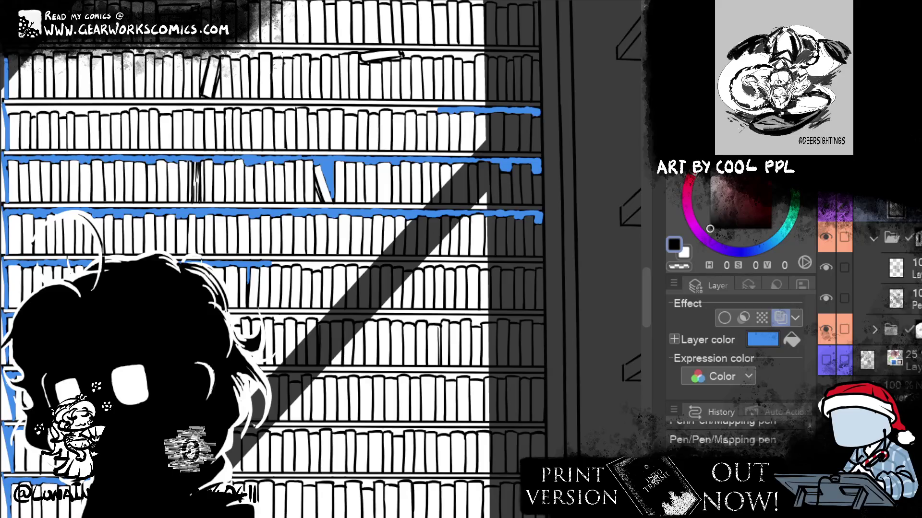
left_click(916, 276)
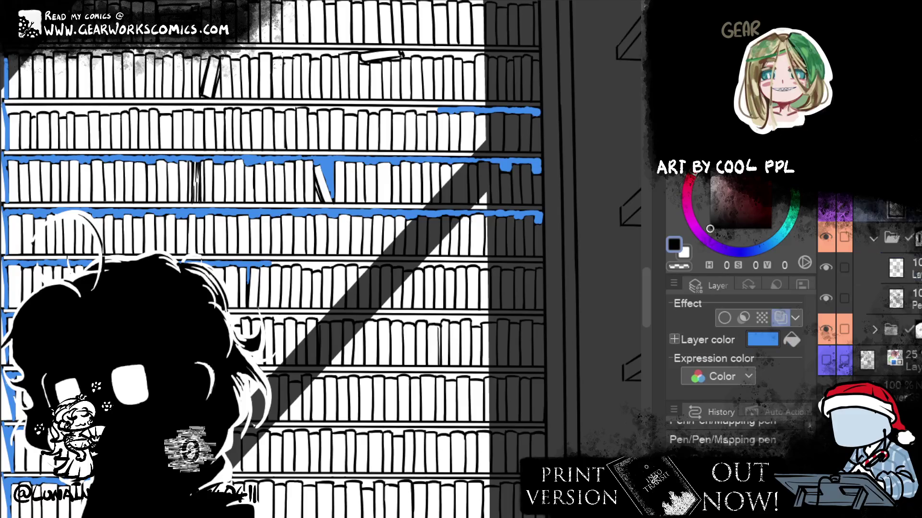
left_click_drag(272, 264, 313, 265)
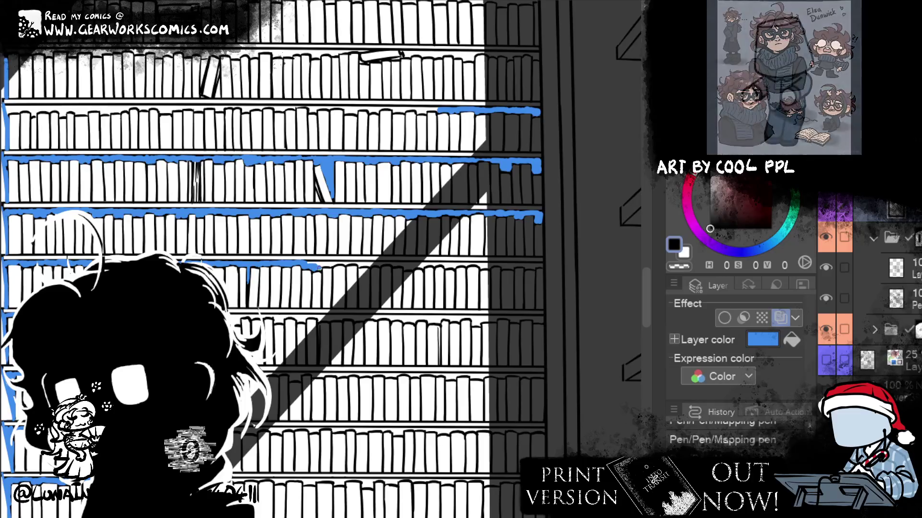
left_click_drag(318, 266, 416, 265)
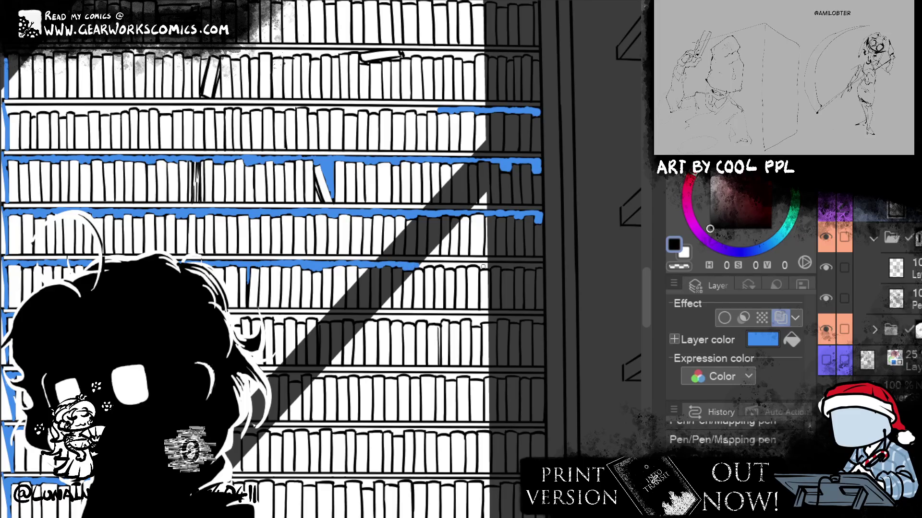
left_click_drag(543, 264, 417, 264)
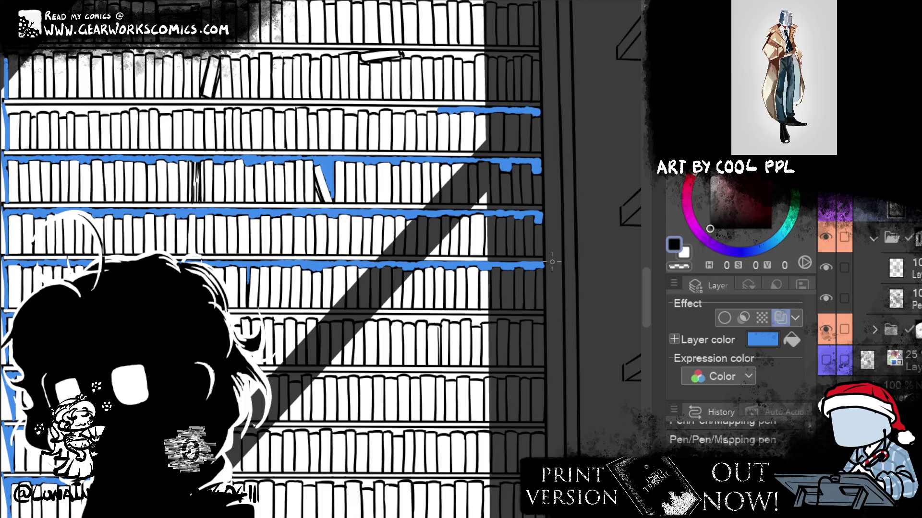
- Add blue shading along the lower shelf edge, working from right to left
left_click_drag(542, 317, 415, 318)
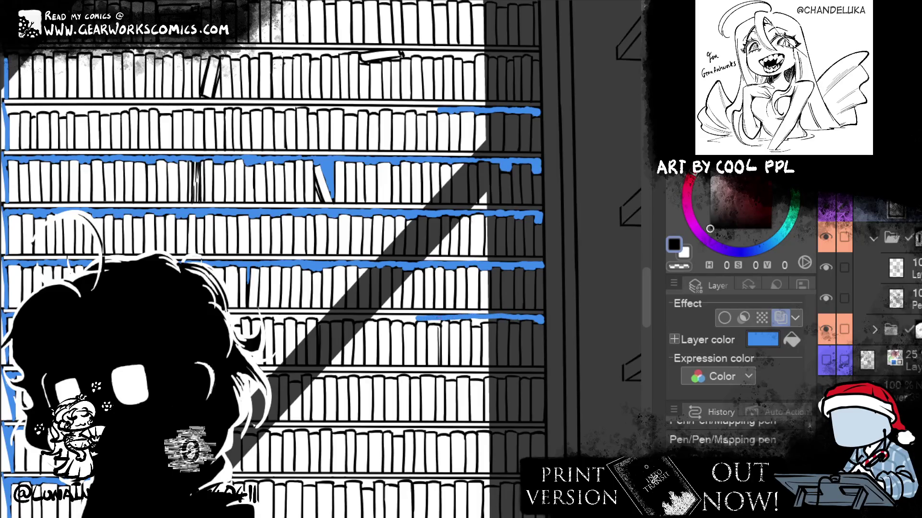
left_click_drag(422, 319, 248, 318)
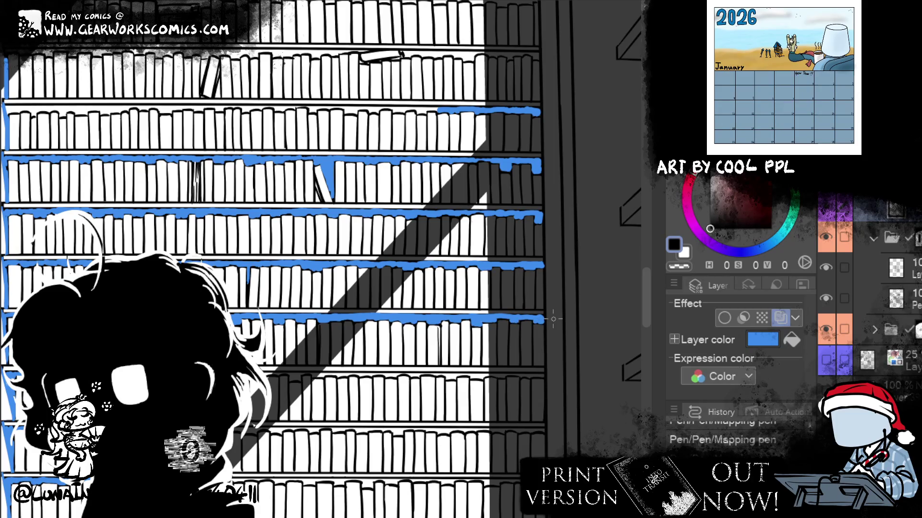
scroll(553, 319, "down", 3)
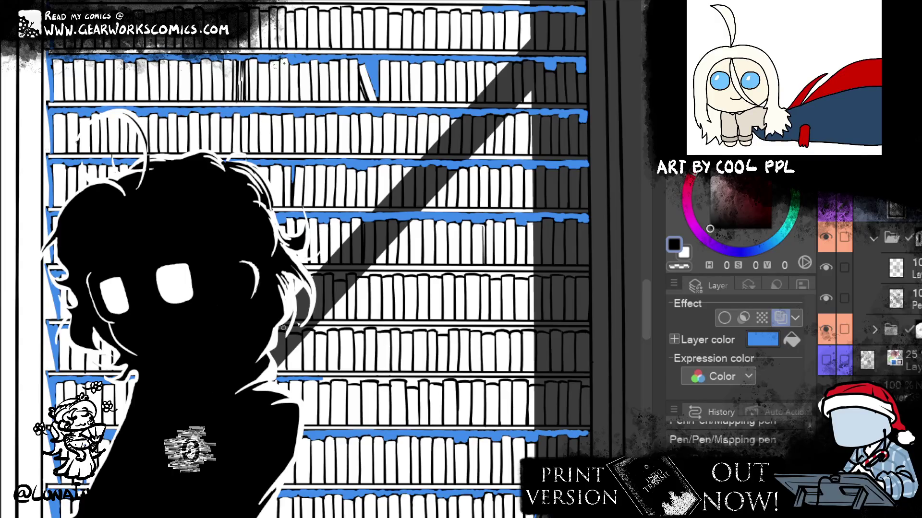
- Extend the blue shading rightward along the shelf band behind the figure's head
left_click_drag(291, 328, 364, 329)
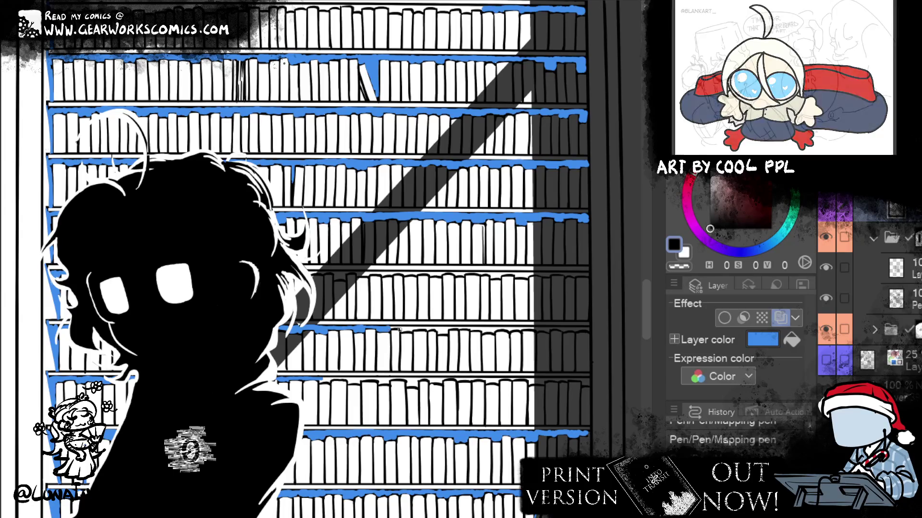
left_click_drag(399, 330, 521, 330)
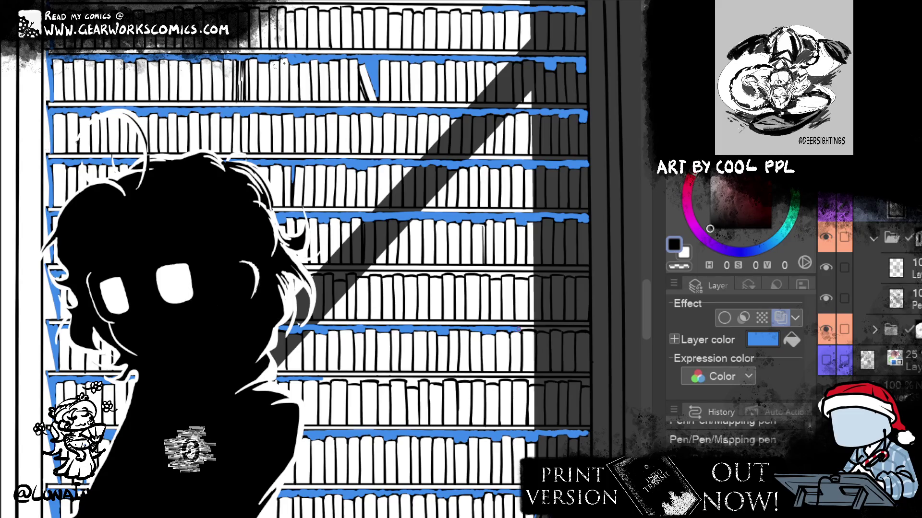
mouse_move(547, 407)
left_mouse_down()
mouse_move(484, 410)
mouse_move(456, 381)
left_mouse_up()
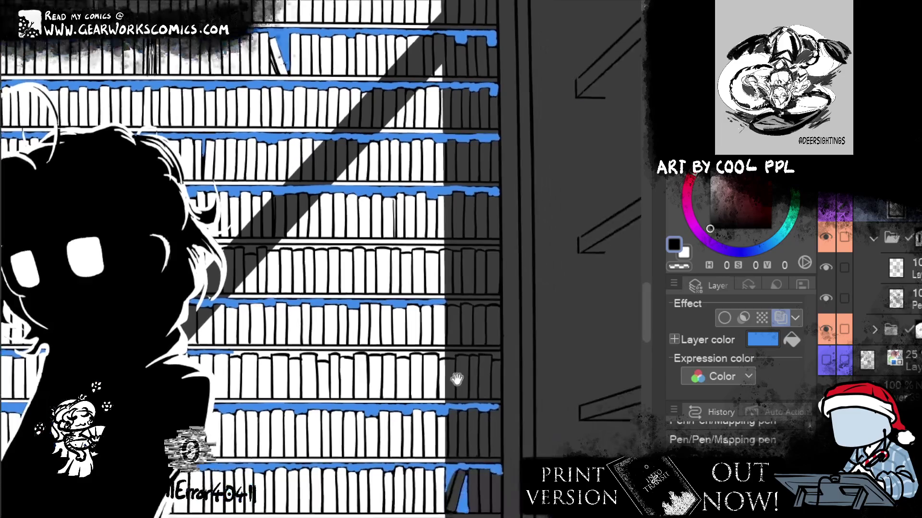
- Extend blue along an upper shelf edge and stroke leftward along a lower shelf edge
left_click_drag(447, 306, 497, 306)
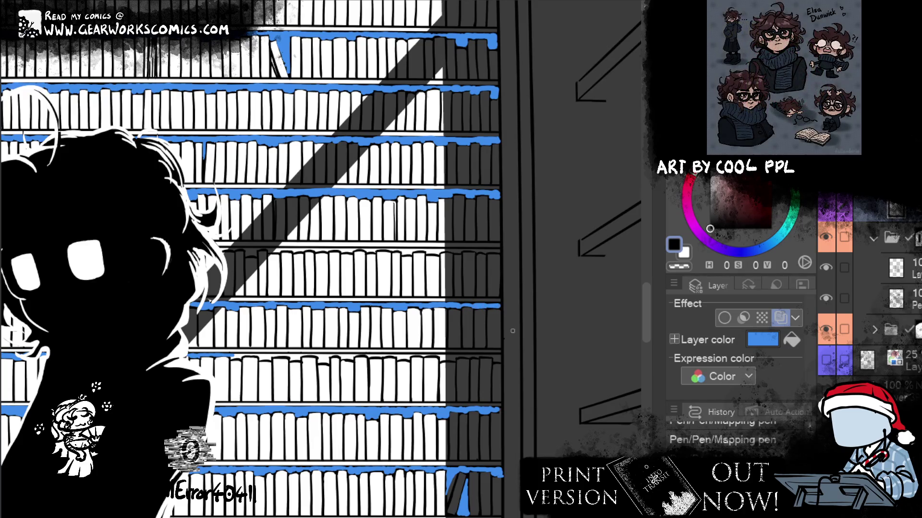
left_click_drag(495, 358, 443, 358)
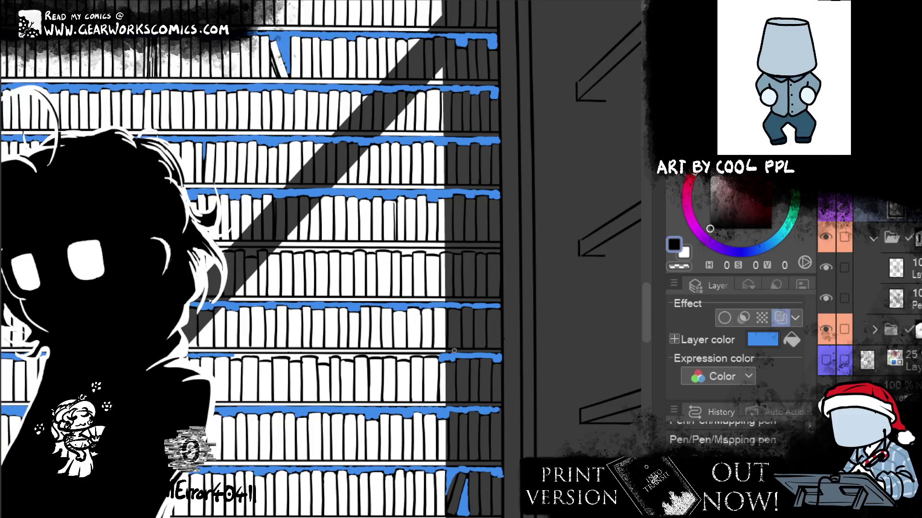
left_click_drag(443, 357, 396, 358)
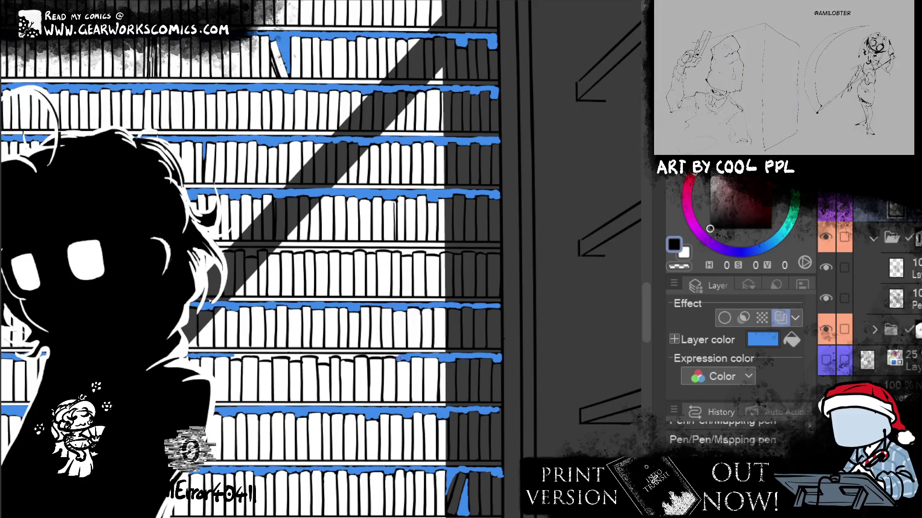
left_click_drag(388, 356, 324, 357)
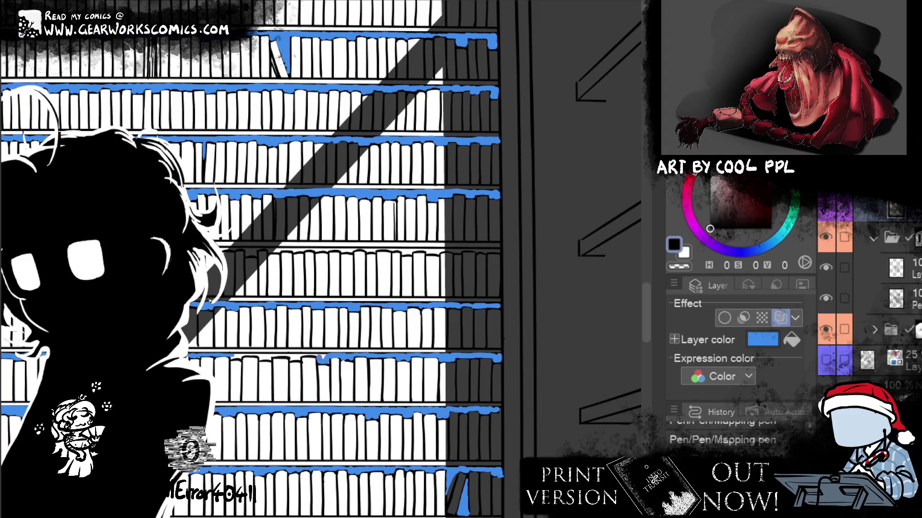
left_click_drag(312, 356, 290, 359)
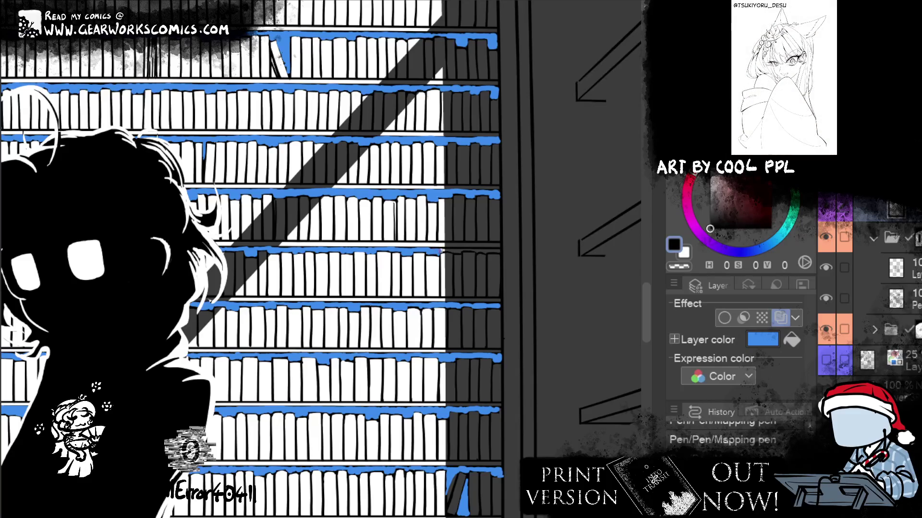
- Fill the remaining shelf edge and the gap beside the leaning book
left_click_drag(441, 250, 503, 250)
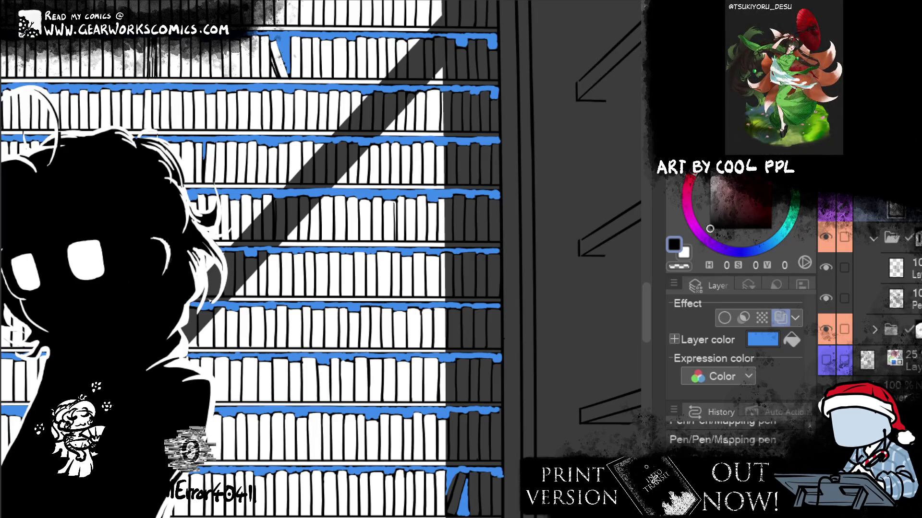
left_click_drag(272, 58, 273, 72)
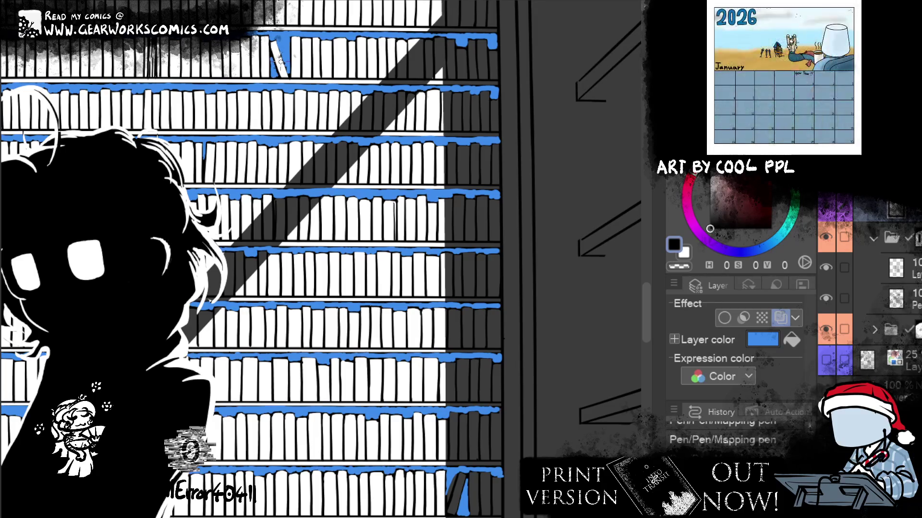
left_click_drag(278, 60, 489, 318)
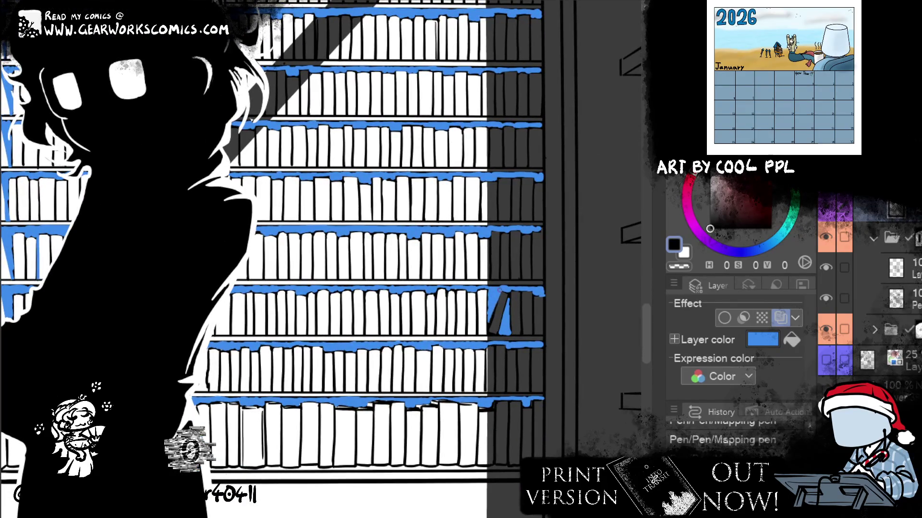
scroll(501, 287, "down", 3)
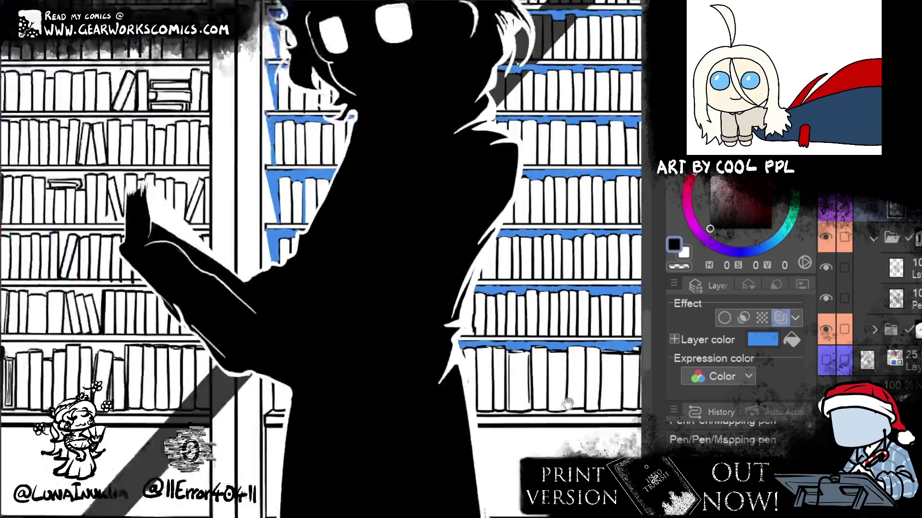
- Turn off the Layer color effect so the shelf fills show black, and view the whole page
left_click_drag(263, 446, 367, 450)
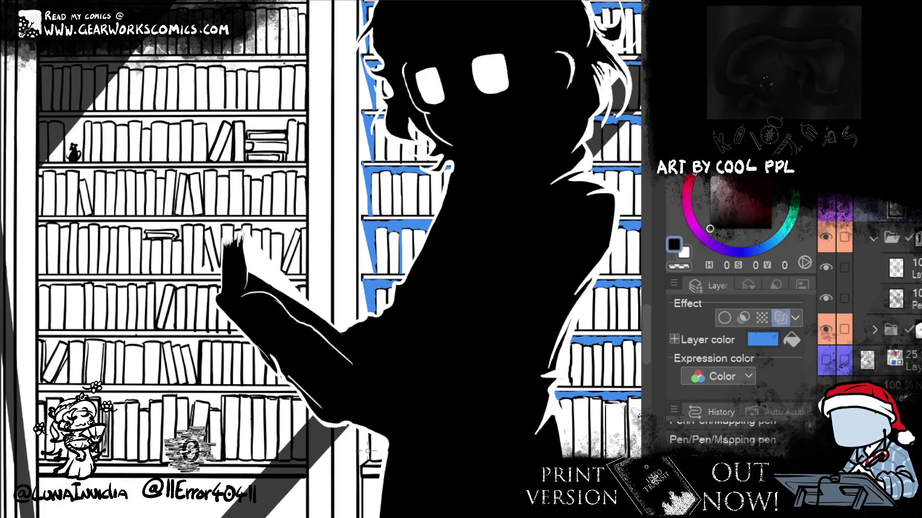
scroll(367, 450, "down", 2)
scroll(544, 174, "down", 4)
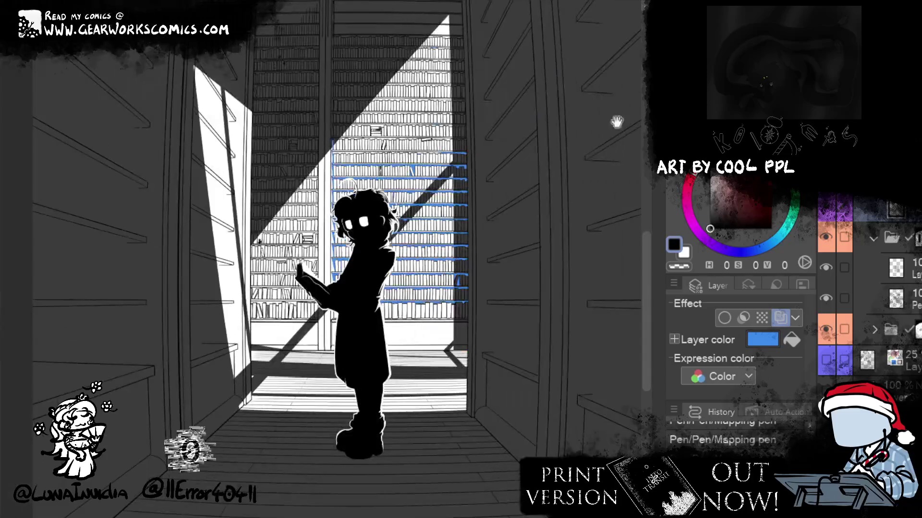
left_click(780, 318)
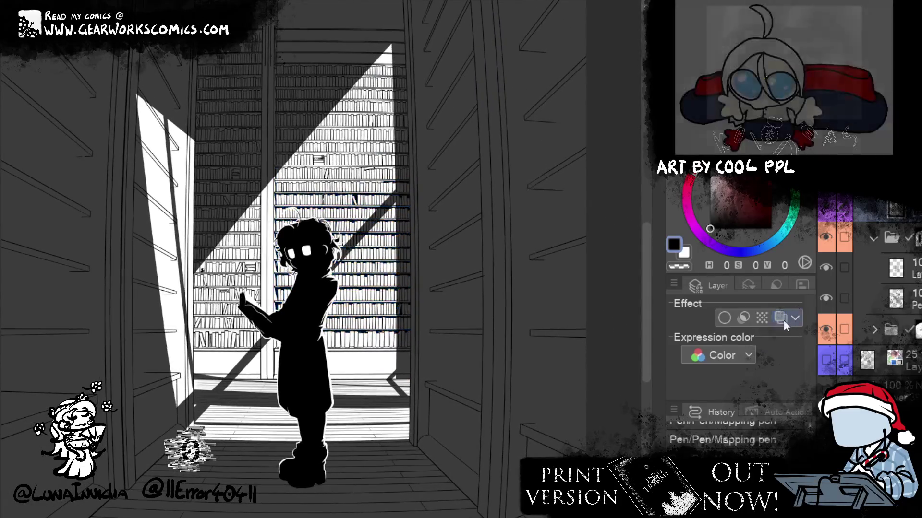
scroll(321, 259, "down", 2)
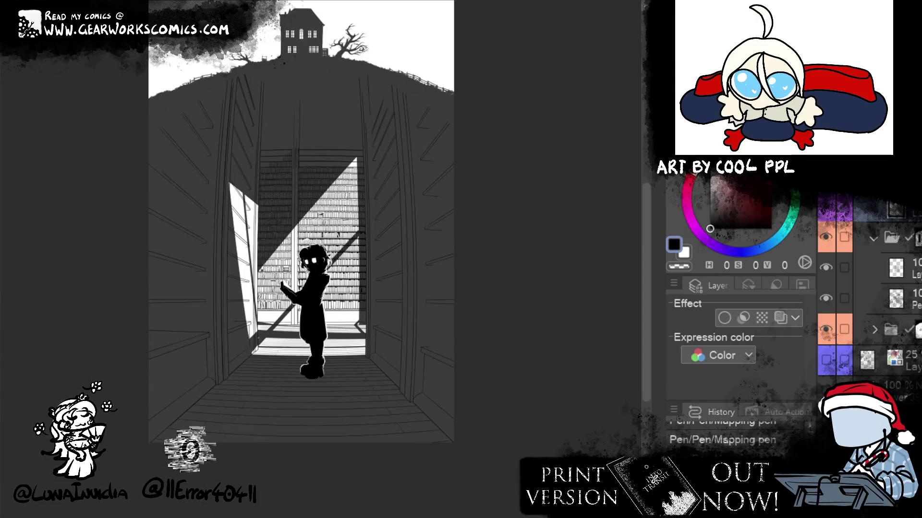
scroll(869, 295, "down", 3)
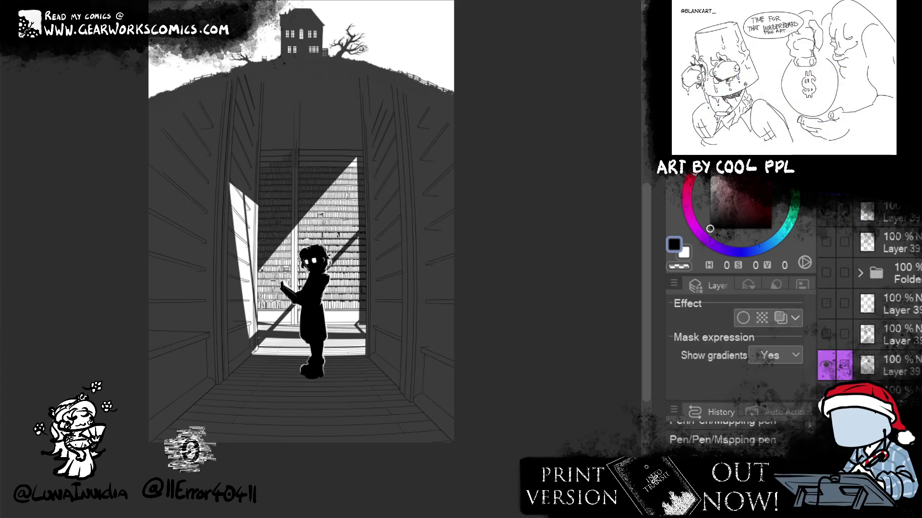
scroll(322, 270, "up", 5)
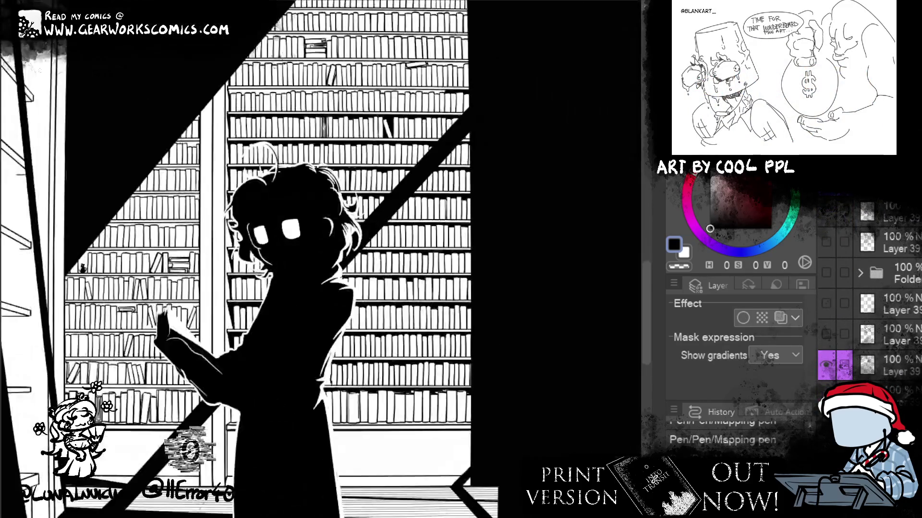
scroll(611, 119, "down", 5)
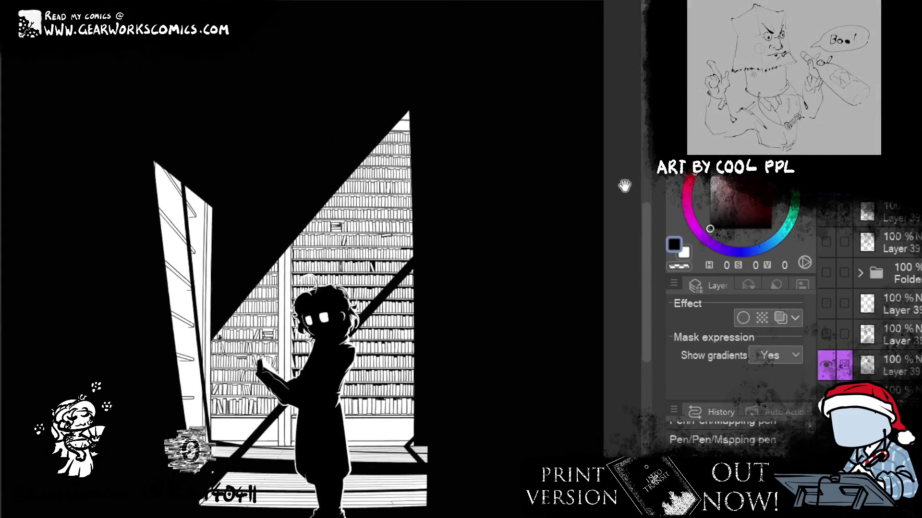
scroll(615, 132, "down", 4)
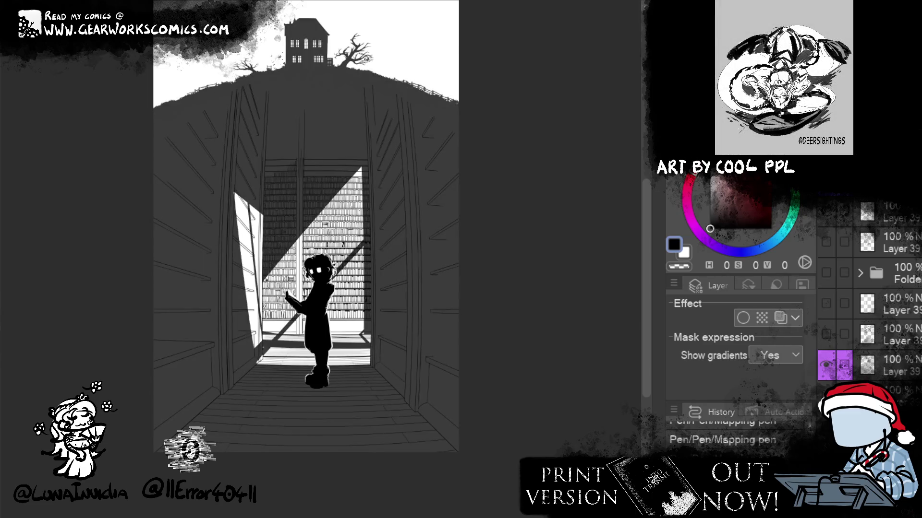
scroll(869, 298, "down", 3)
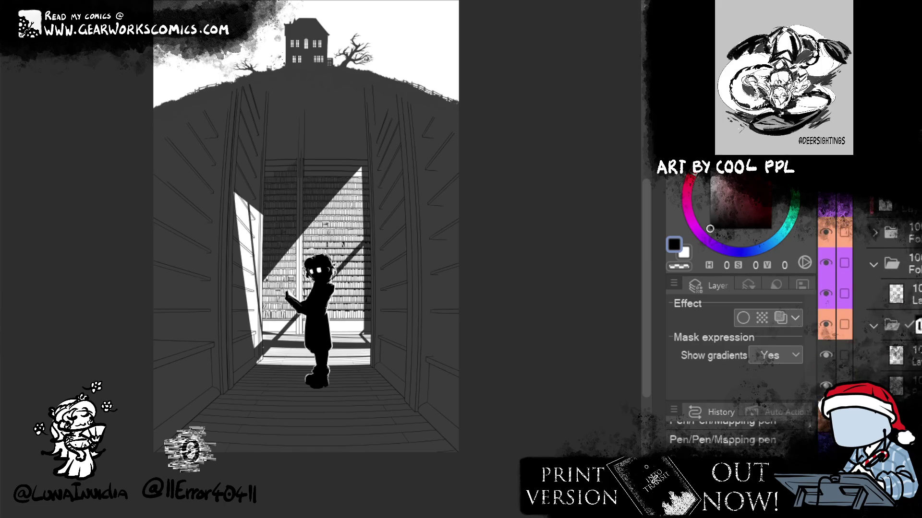
- Select a different layer and zoom in on the sunlit upper bookshelves
left_click(849, 292)
scroll(323, 271, "up", 5)
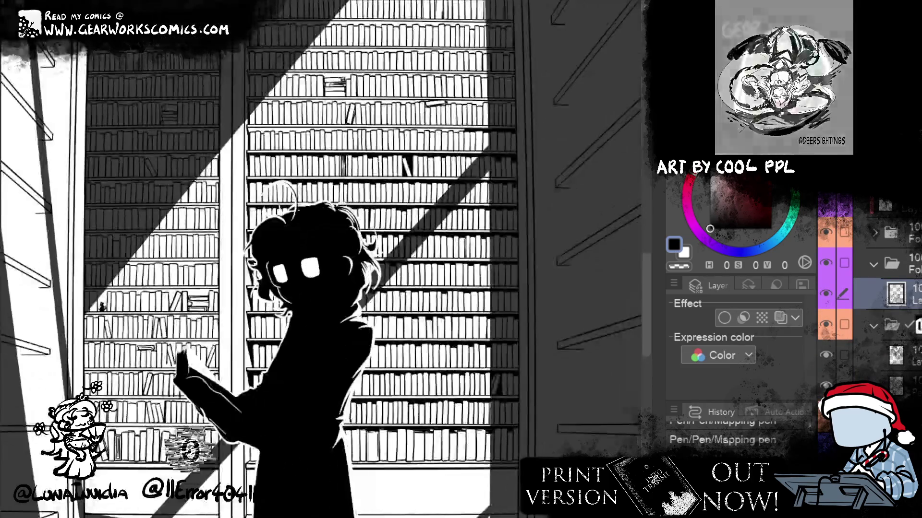
left_click_drag(545, 381, 510, 481)
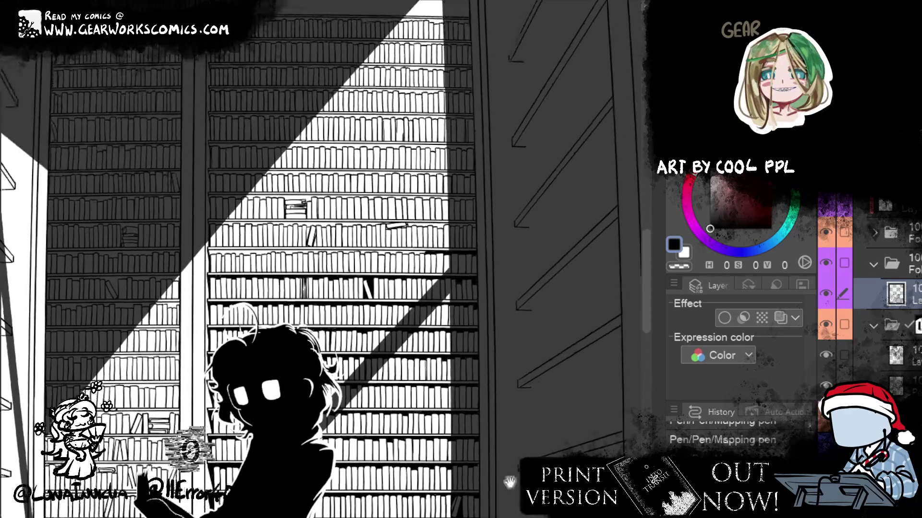
scroll(387, 245, "up", 1)
scroll(387, 245, "up", 1)
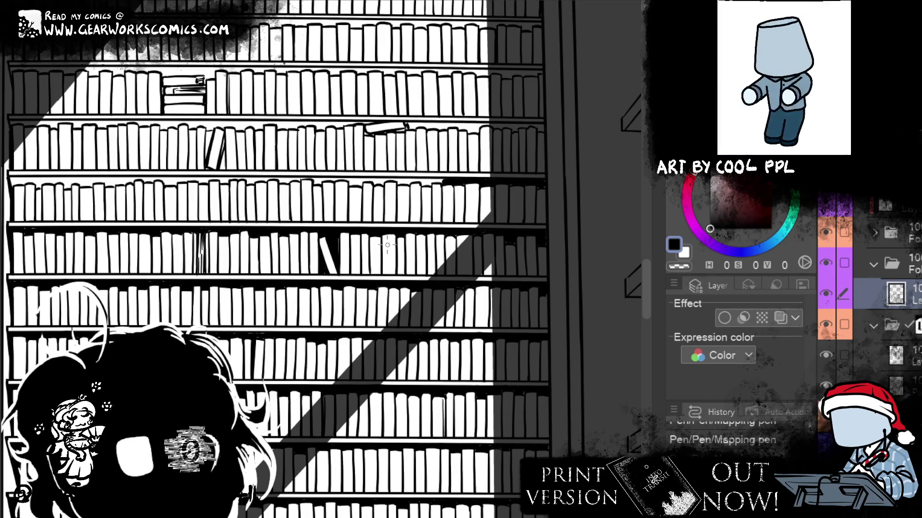
mouse_move(439, 216)
left_mouse_down()
mouse_move(578, 249)
mouse_move(506, 307)
left_mouse_up()
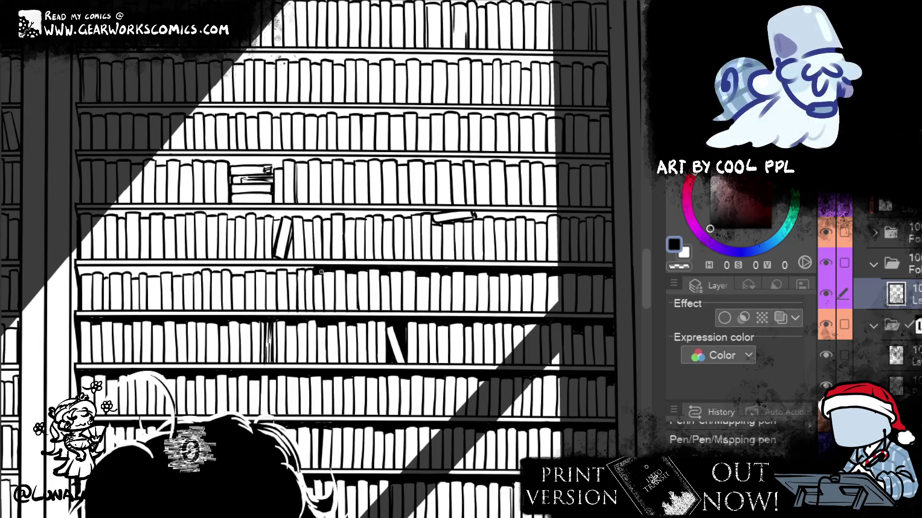
left_click_drag(345, 262, 401, 279)
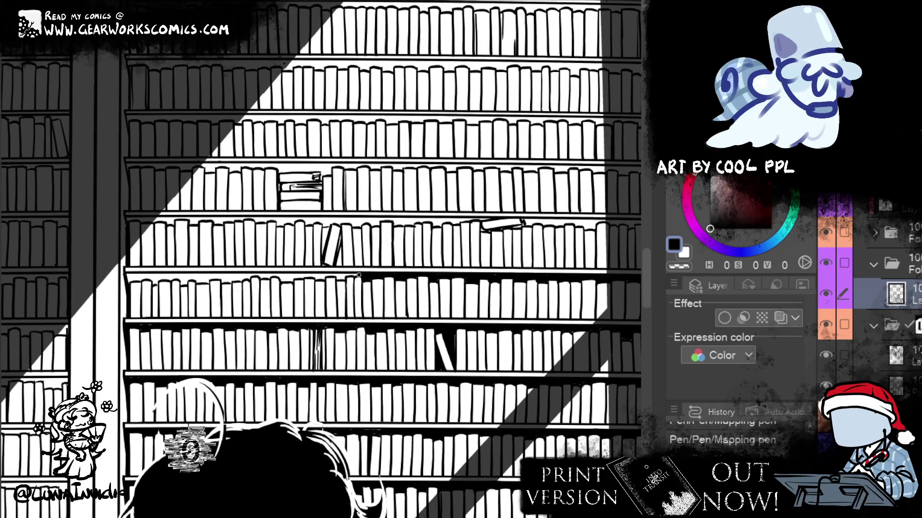